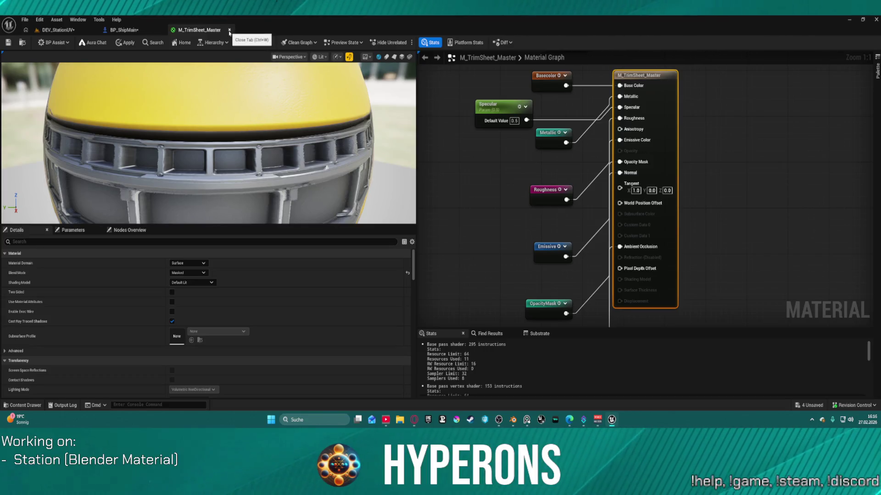
Close the M_TrimSheet_Master material editor, applying its changes to the original, then switch to Blender
left_click(229, 31)
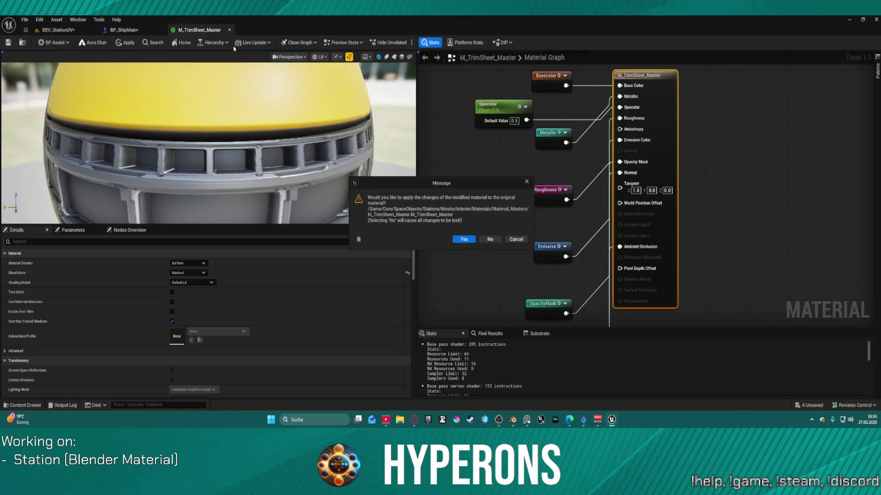
left_click(471, 242)
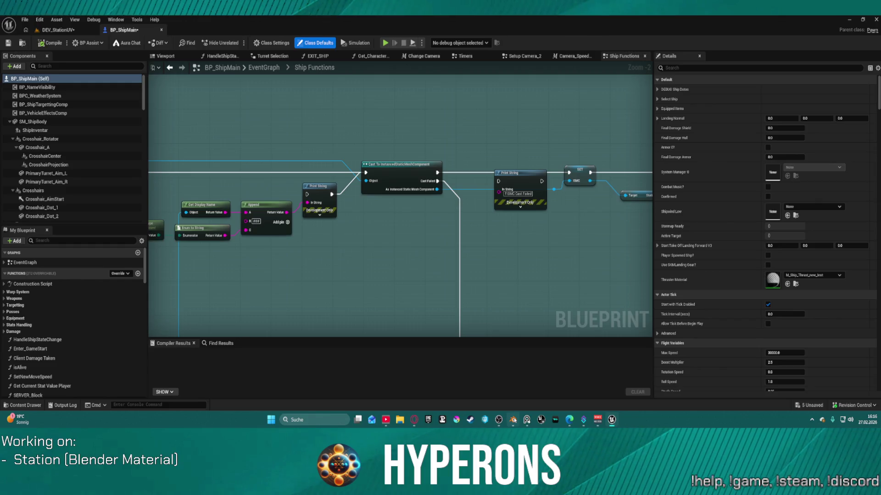
left_click(513, 420)
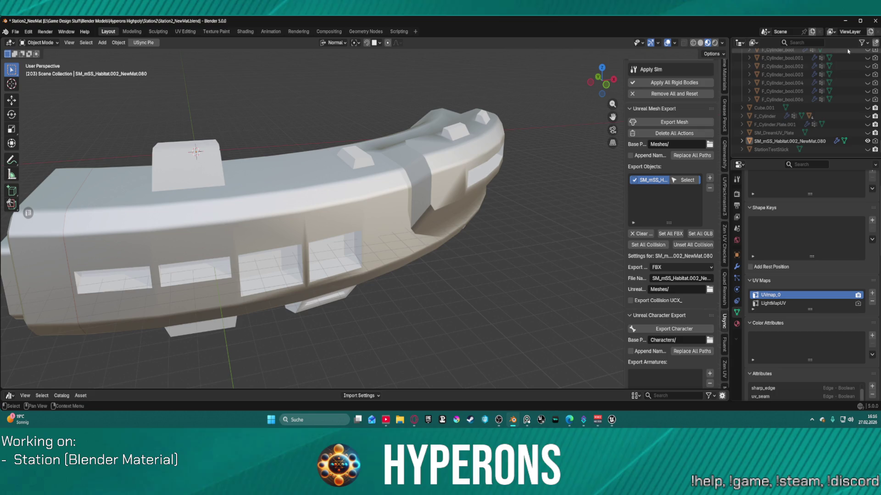
Select StationTestStück, then quit Blender without saving Station2_NewMat.blend
left_click(779, 150)
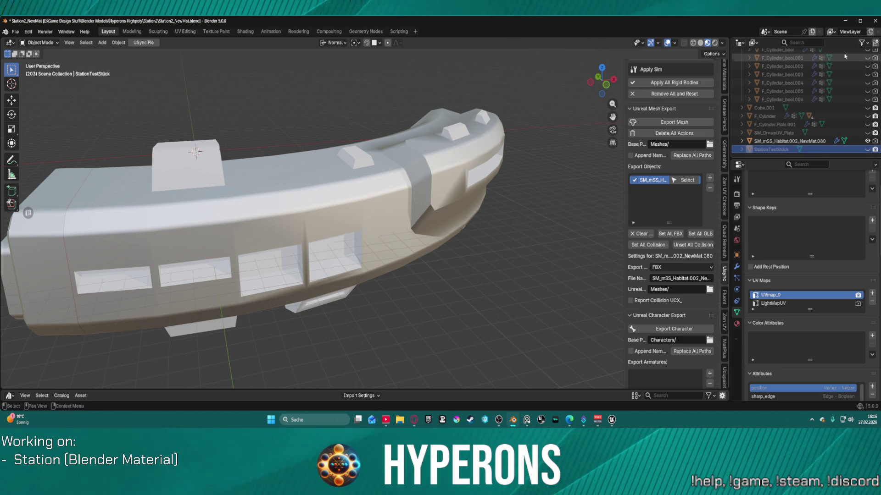
left_click(872, 23)
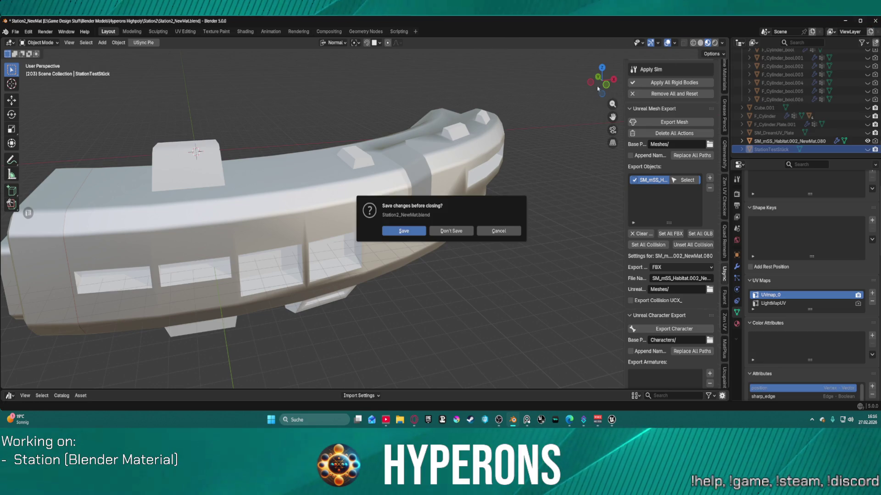
left_click(447, 233)
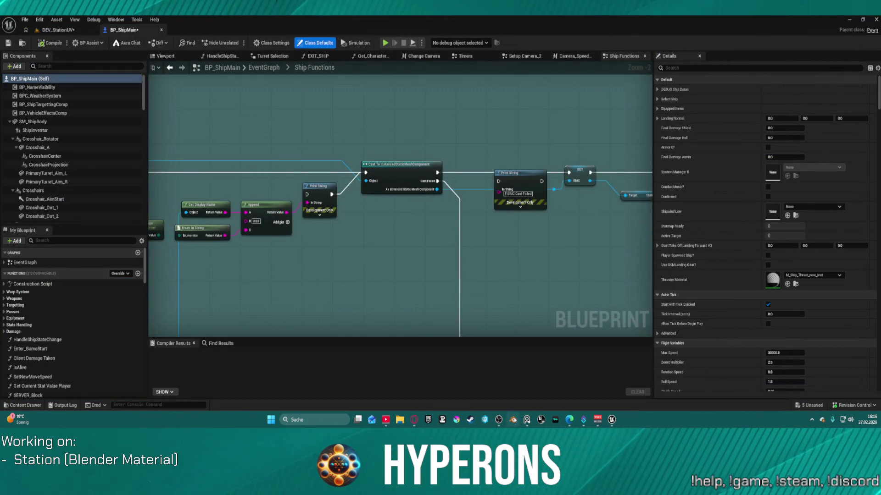
Reopen Blender with Station2_Testarea.blend from the taskbar's recent files list
right_click(513, 420)
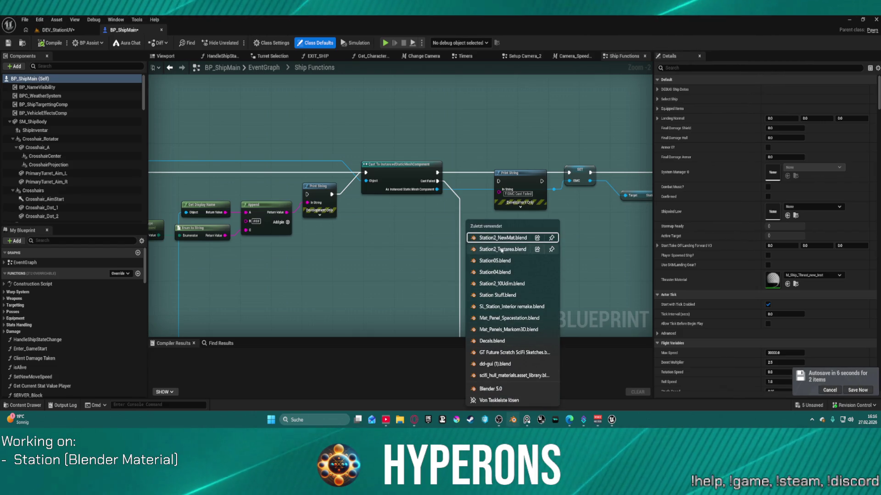
left_click(502, 249)
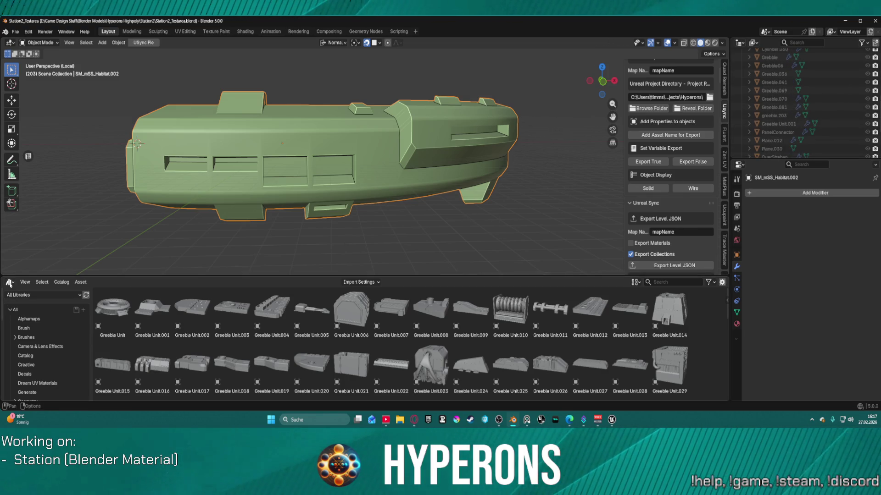
Shrink the asset browser to enlarge the 3D view and collapse the Solararray01 collection
left_click_drag(103, 274, 103, 390)
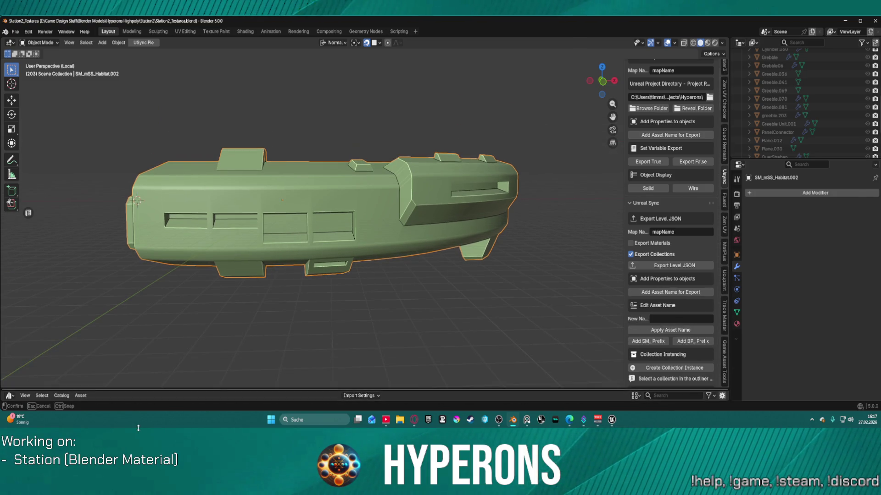
scroll(734, 92, "up", 10)
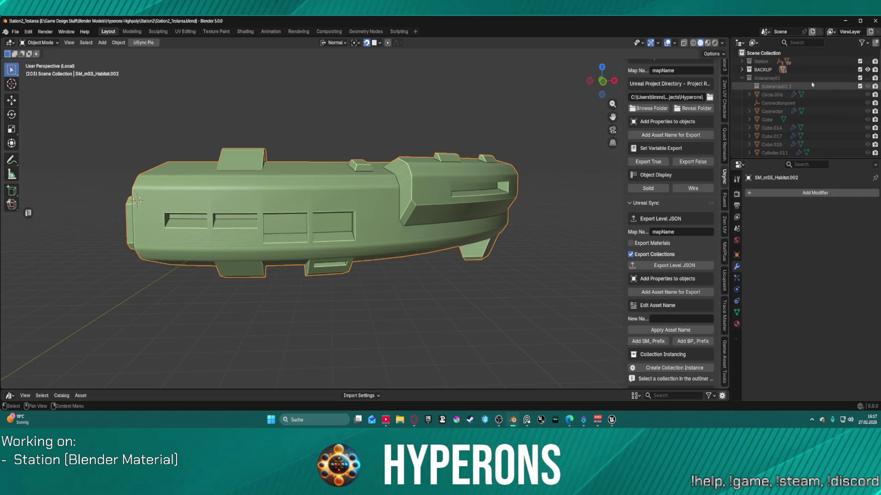
left_click(741, 80)
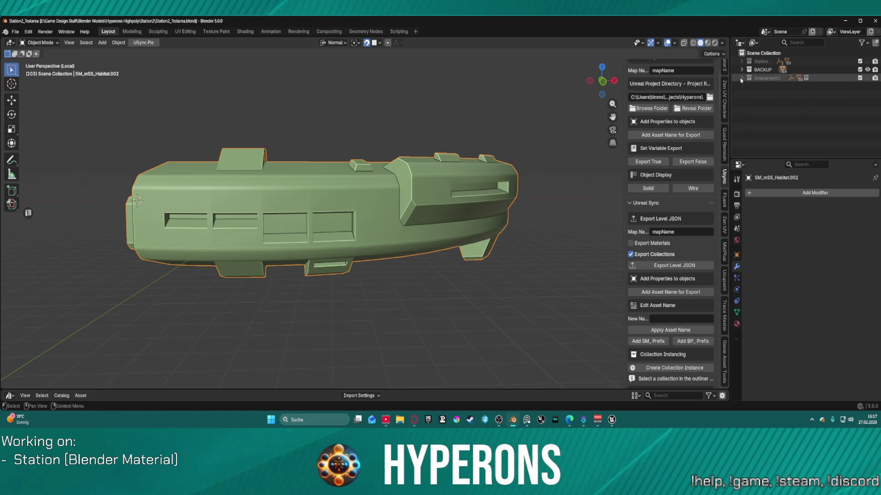
scroll(468, 144, "down", 3)
scroll(596, 215, "up", 1)
scroll(669, 221, "up", 2)
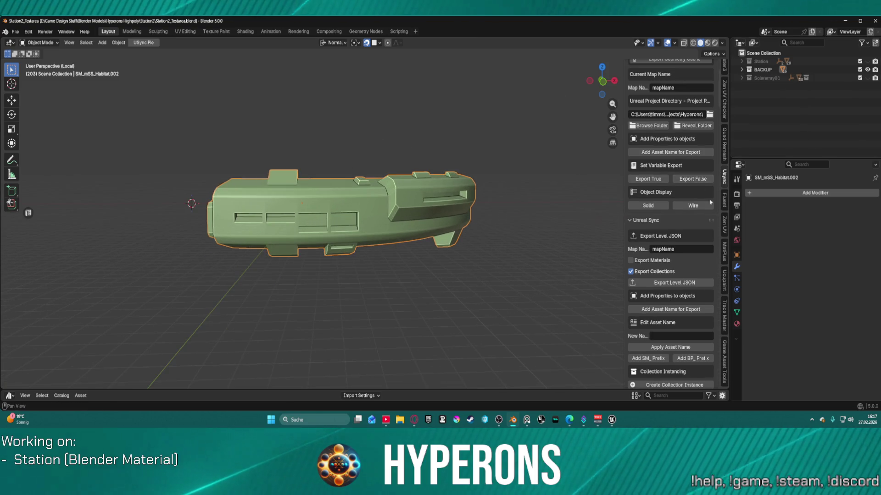
Inspect the habitat mesh's material list, then toggle it into Edit mode and back to Object mode
left_click(737, 324)
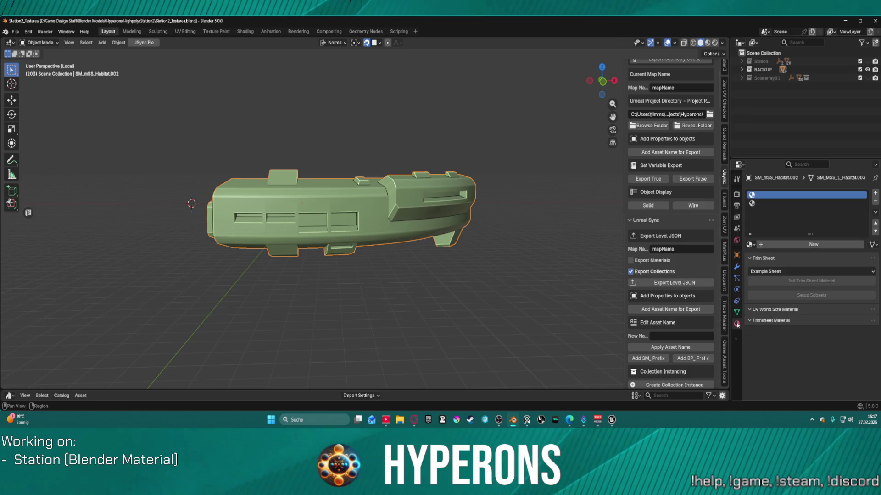
left_click(752, 244)
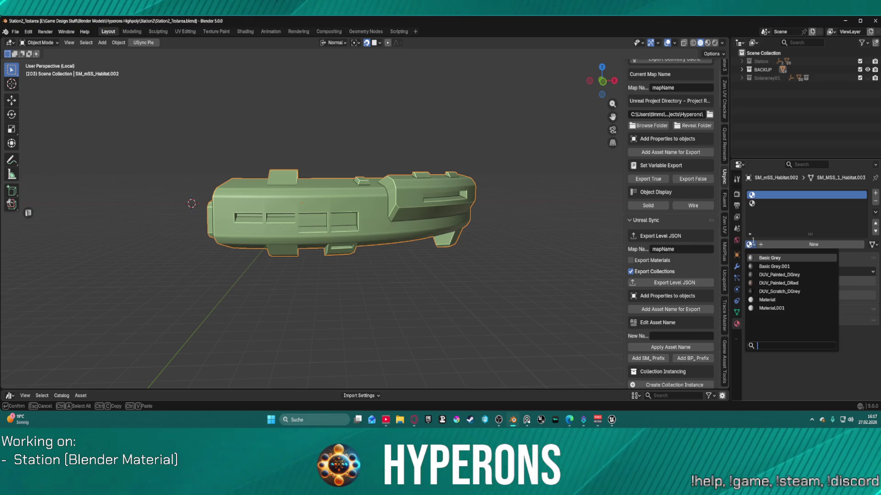
key("Escape")
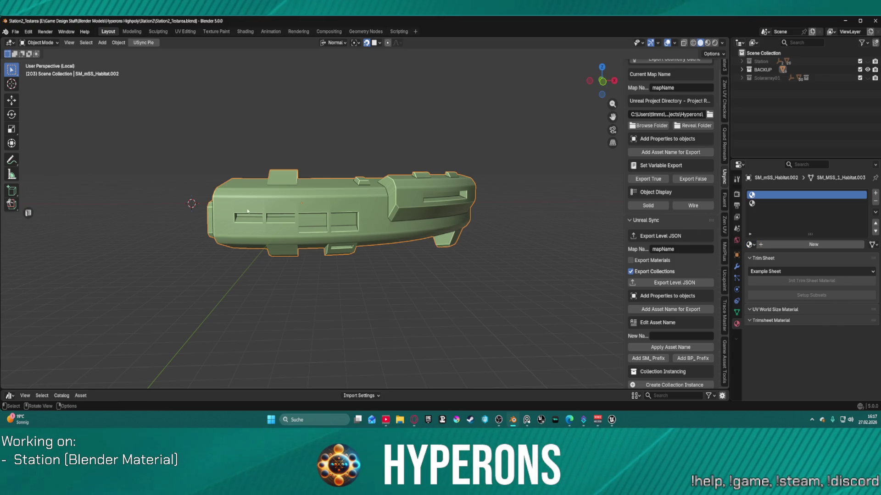
key("ctrl+Tab")
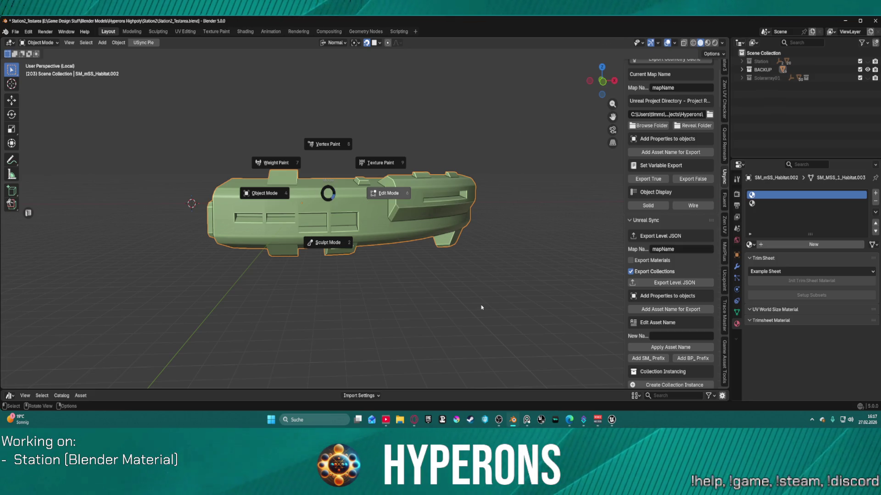
left_click(528, 137)
key("ctrl+Tab")
left_click(393, 194)
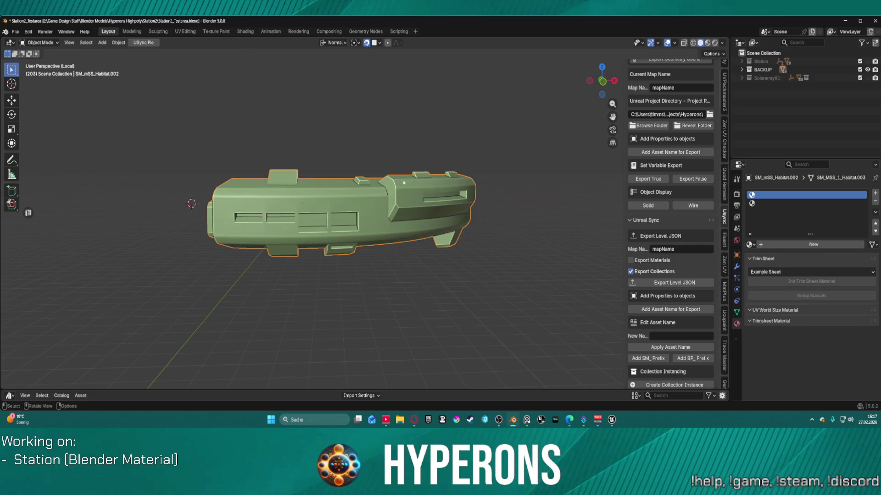
Export SM_mSS_Habitat.002 to Unreal with Export Mesh in the USync sidebar
scroll(673, 138, "up", 5)
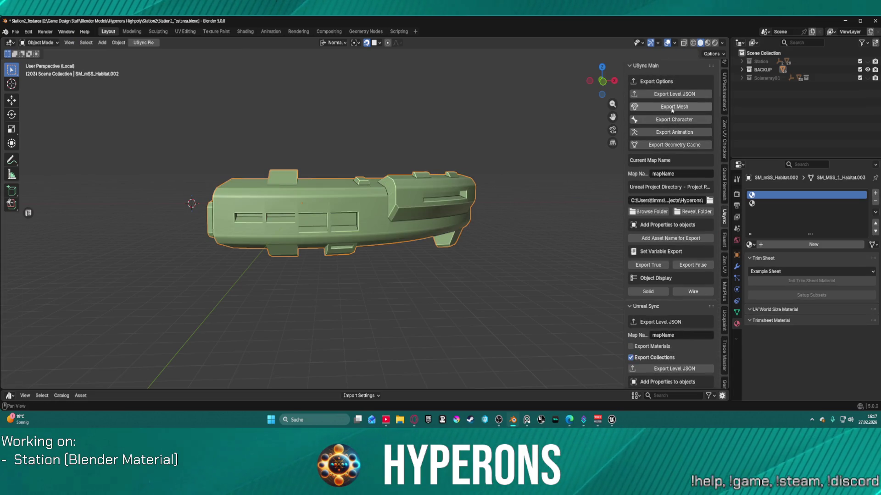
left_click(672, 109)
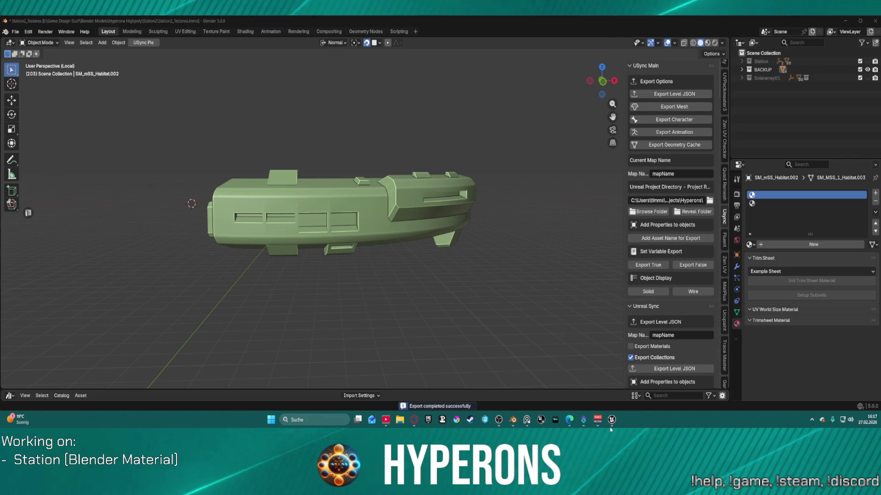
mouse_move(611, 422)
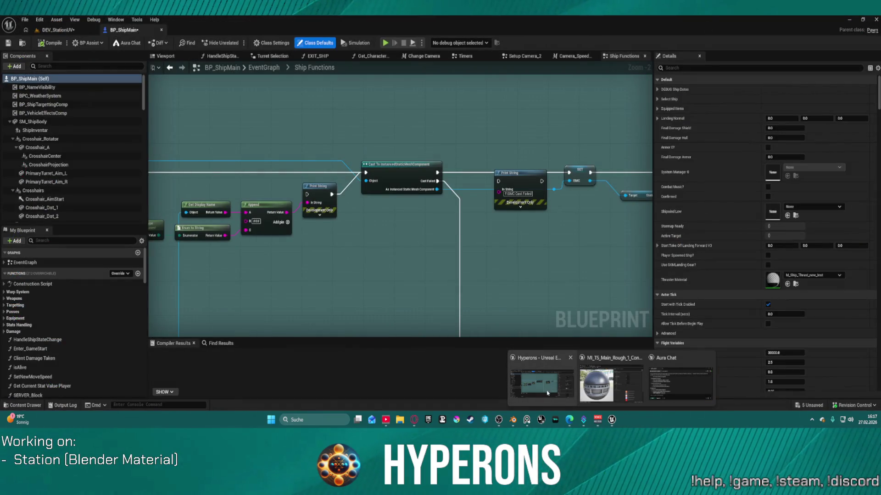
In Unreal's DEV_StationUV level, run Import Meshes, dismiss the issues notice, and return to Blender
left_click(545, 391)
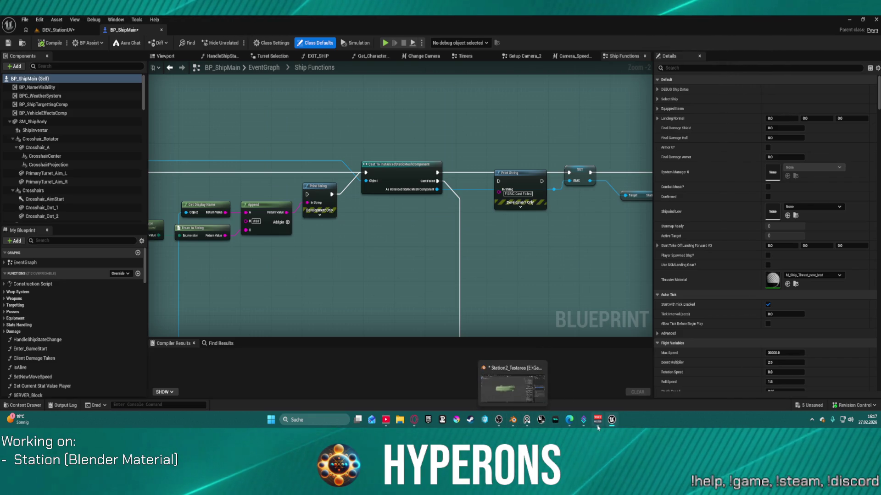
mouse_move(597, 420)
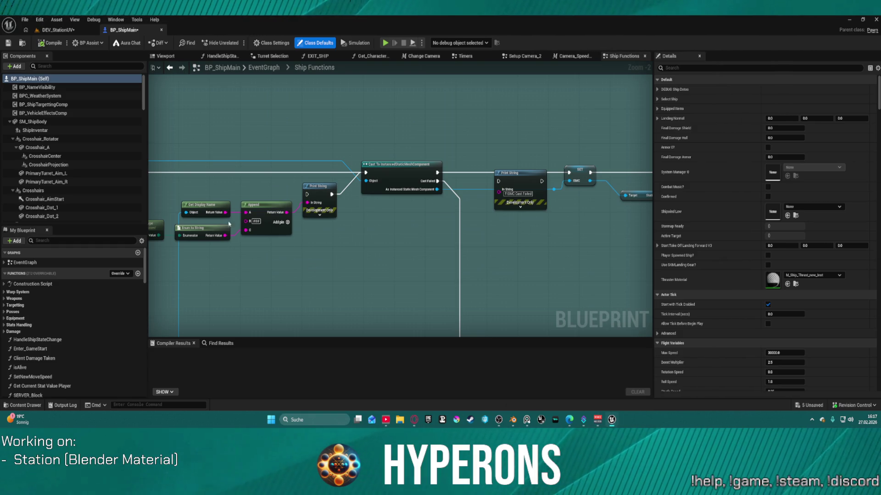
left_click(59, 30)
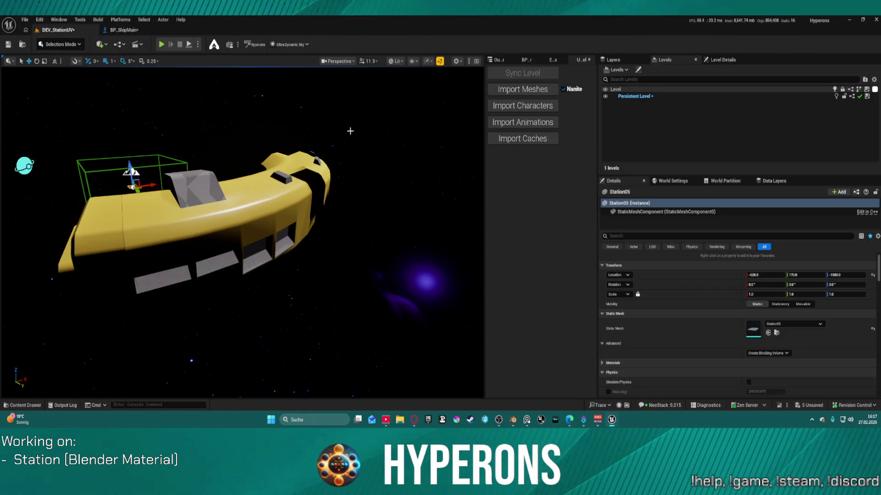
left_click(511, 93)
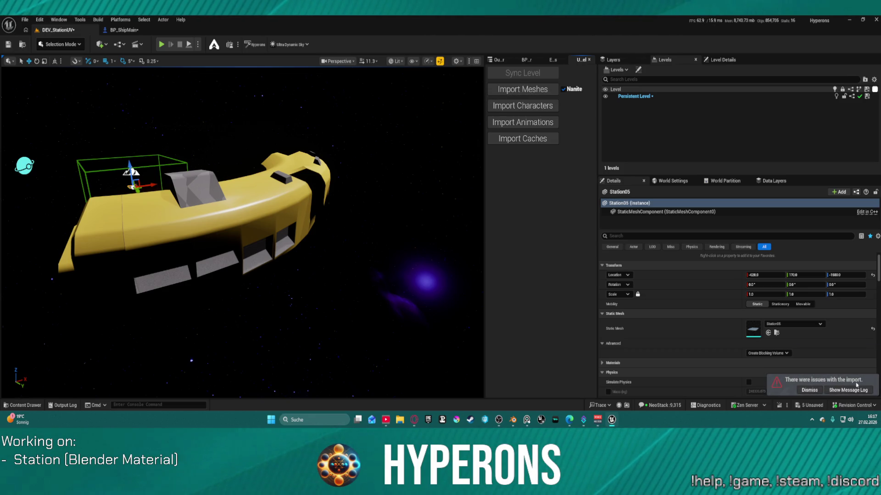
left_click(809, 391)
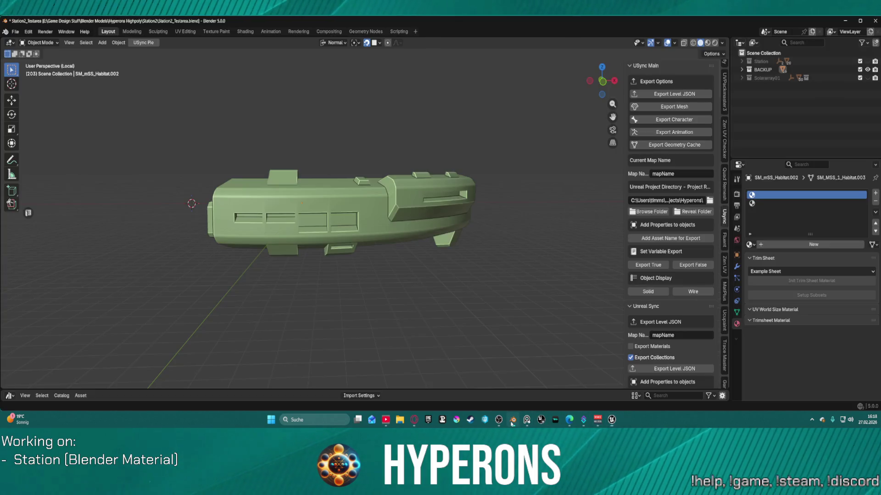
left_click(513, 420)
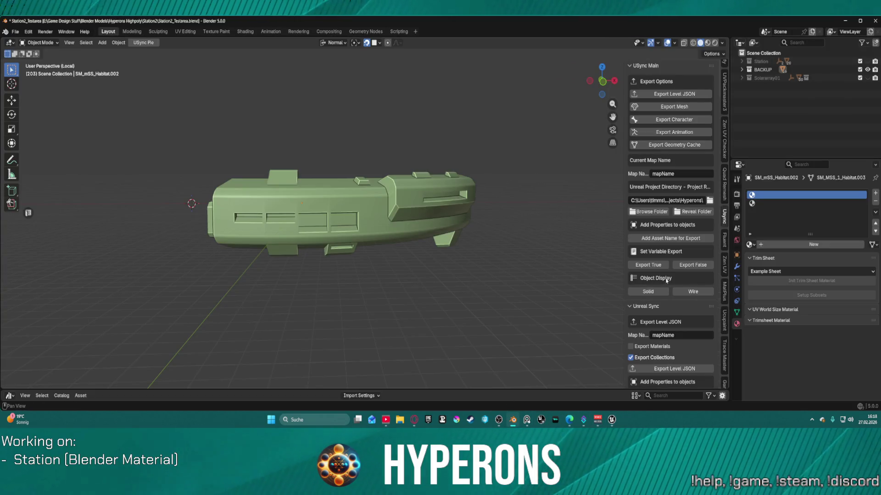
Scroll the sidebar down to the Unreal Mesh Export settings listing SM_mSS_Habitat.002 under Meshes/
scroll(688, 282, "down", 15)
scroll(701, 277, "down", 10)
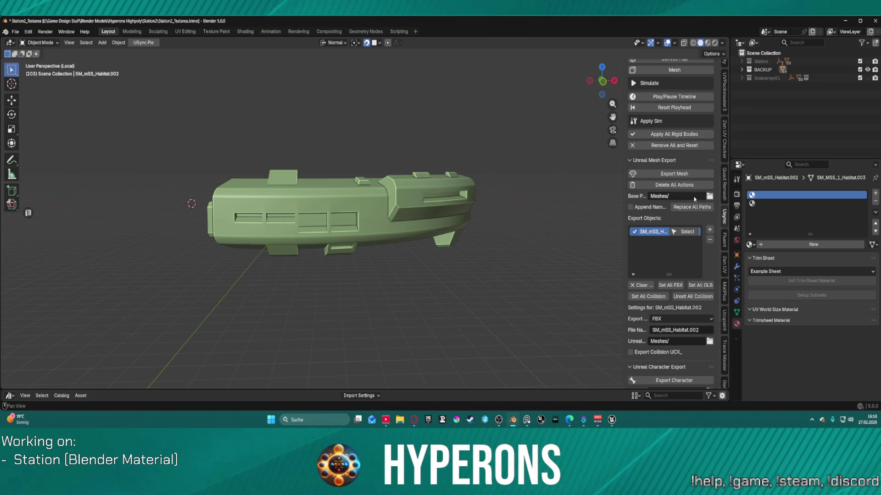
scroll(690, 280, "down", 5)
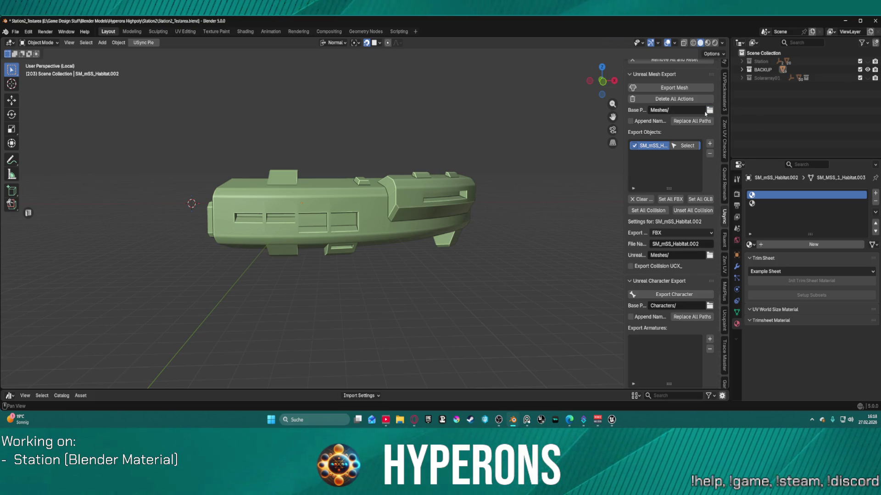
left_click(709, 110)
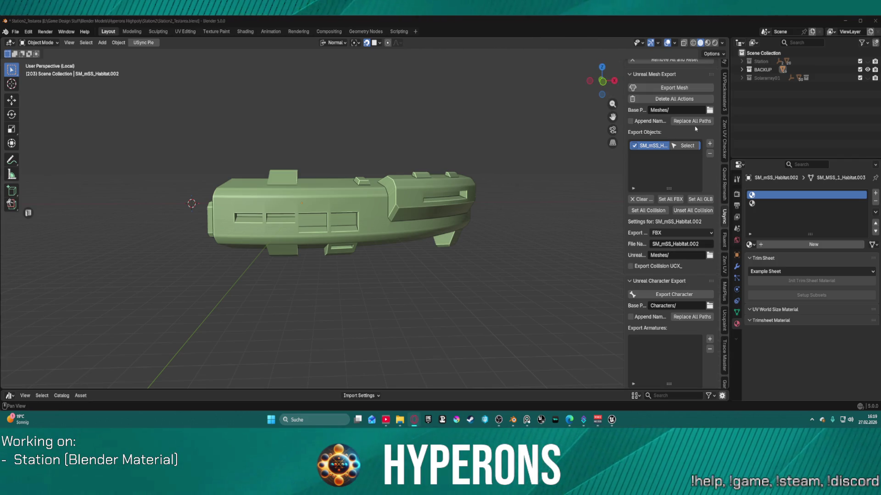
Replace All Paths and re-export SM_mSS_Habitat.002, then re-import it in Unreal and dismiss the notice
left_click(682, 122)
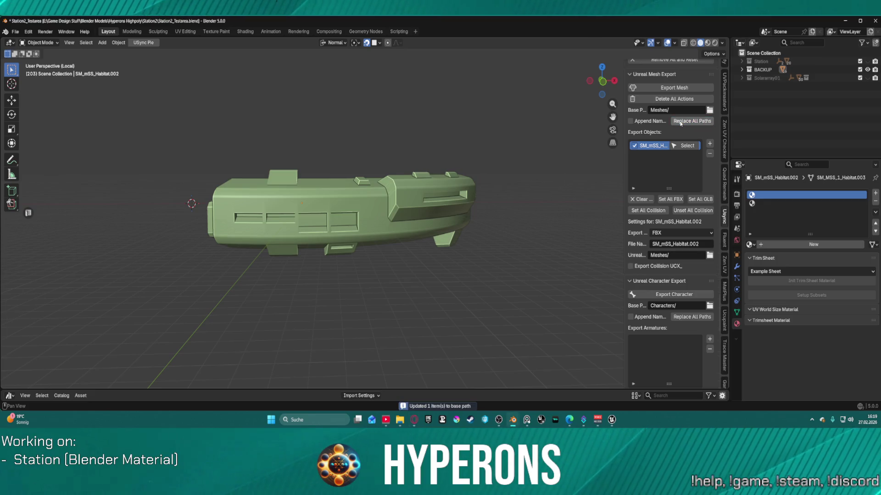
left_click(681, 90)
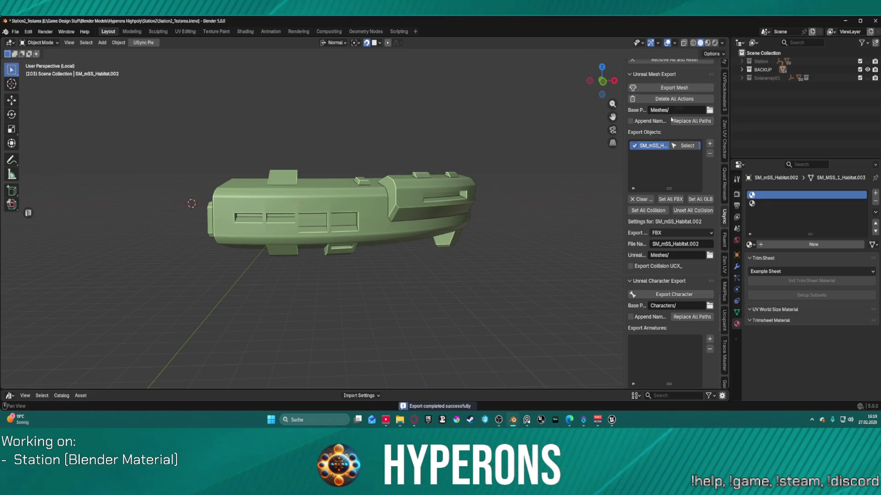
mouse_move(612, 421)
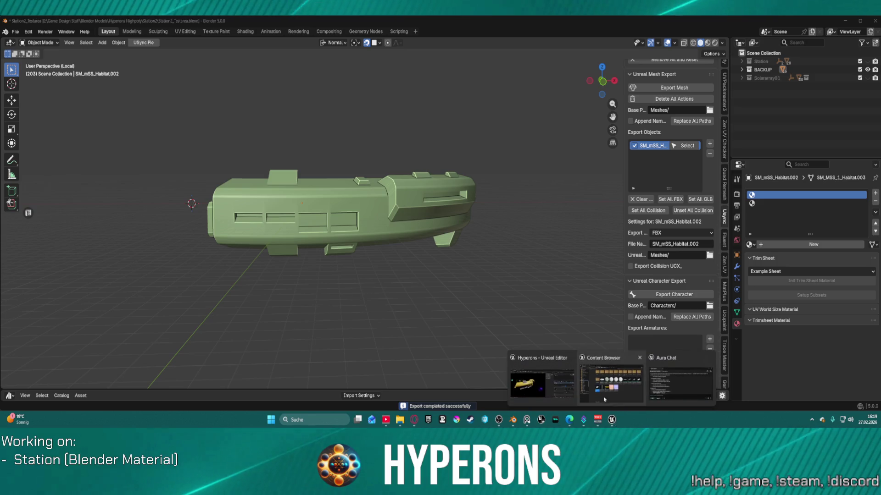
left_click(542, 387)
left_click(523, 94)
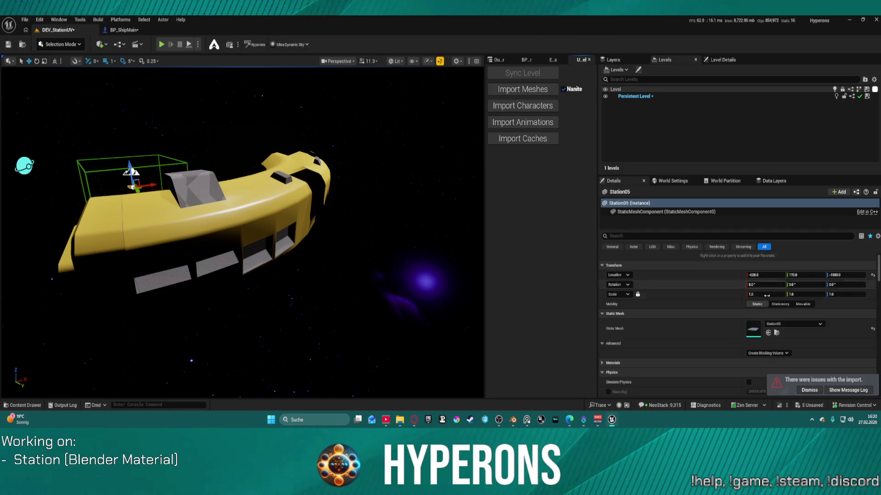
left_click(832, 391)
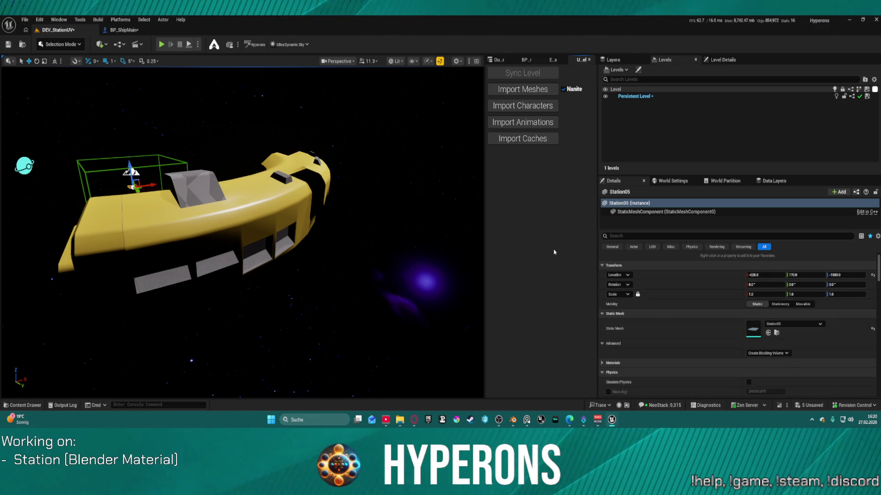
In the Content Drawer, keep Station2_NewMat but delete the three old SM_mSS_Habitat meshes
key("ctrl+space")
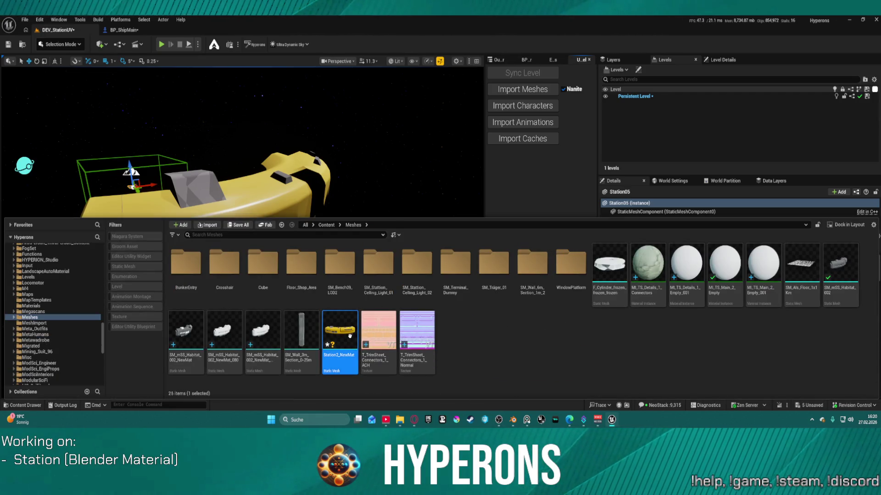
key("Delete")
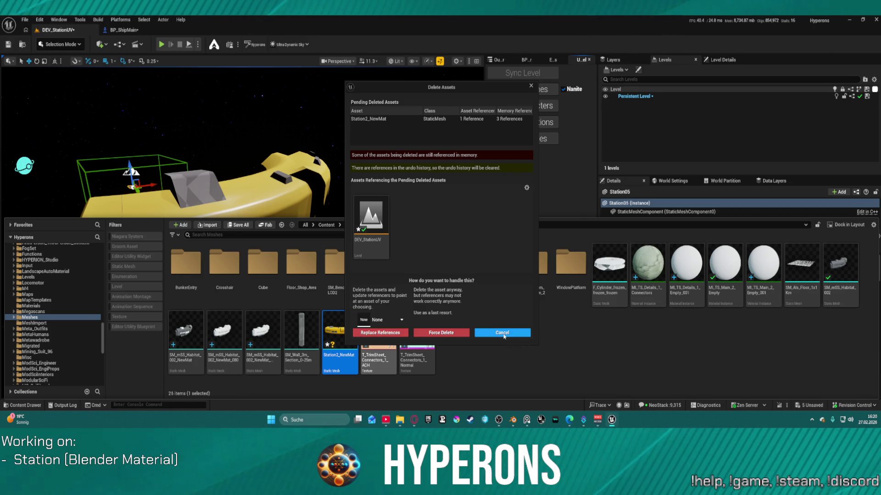
left_click(503, 334)
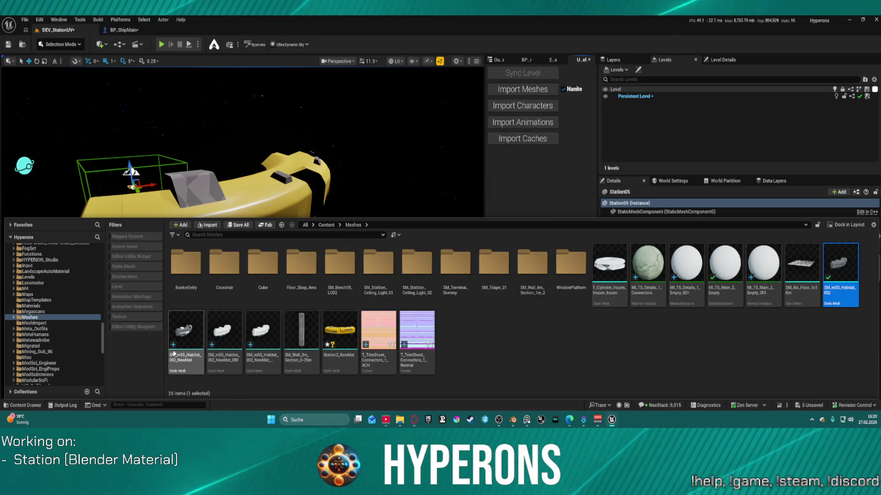
left_click(186, 330, "ctrl")
left_click(225, 331, "ctrl")
left_click(263, 330, "ctrl")
key("Delete")
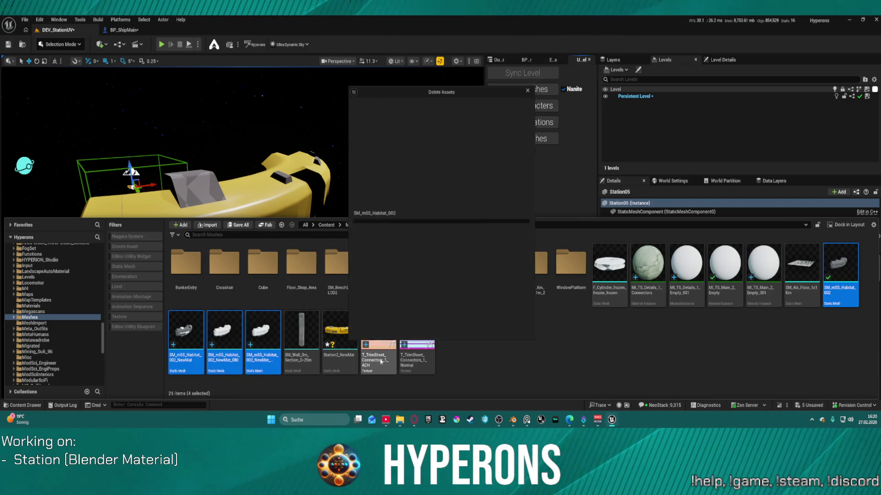
left_click(386, 331)
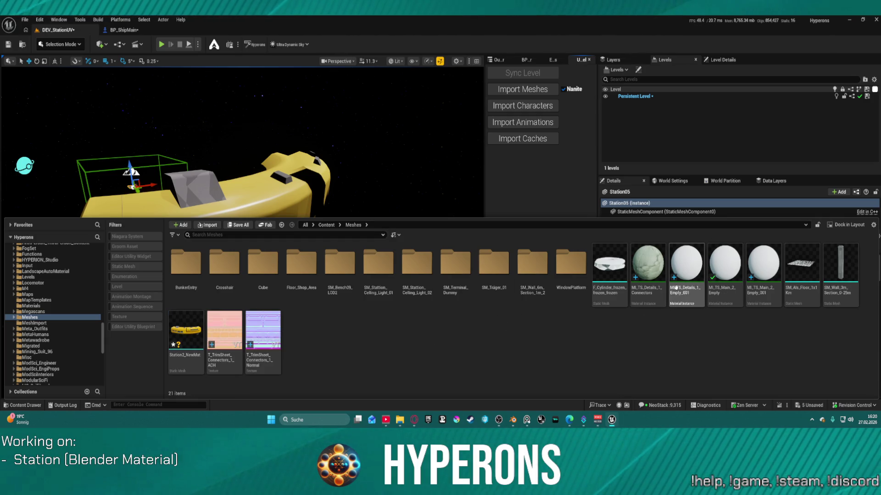
Delete the four MI_TS material instances from MI_TS_Details_1_Connectors onward, then hide the Content Drawer
left_click(647, 275)
left_click(759, 299, "shift")
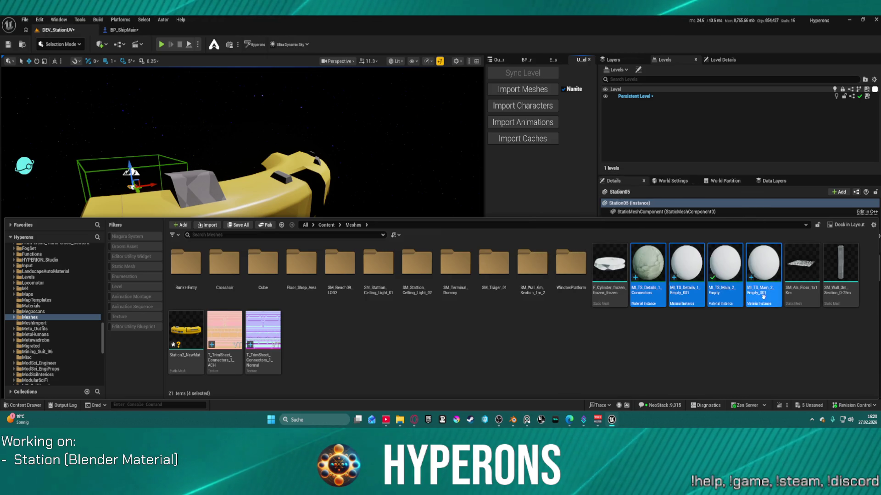
key("Delete")
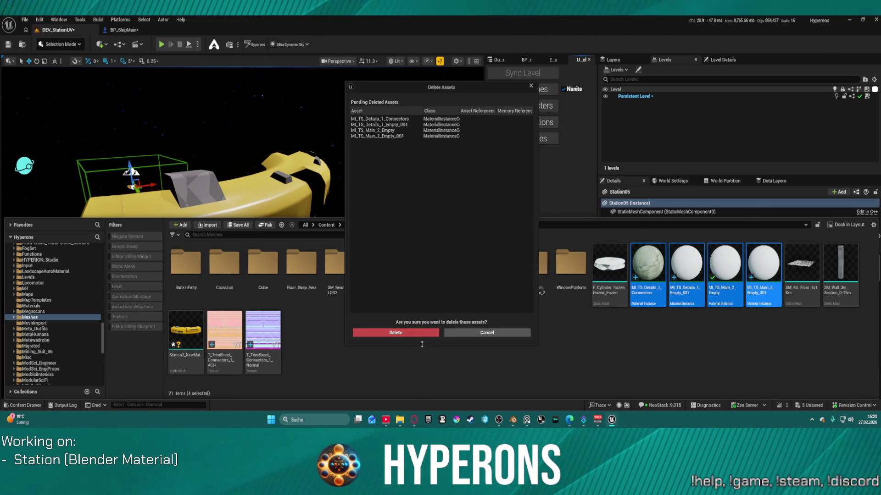
left_click(415, 333)
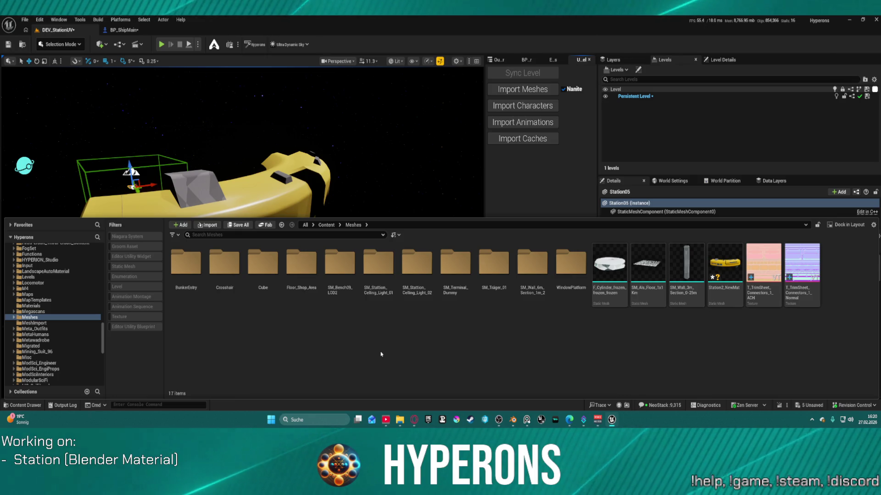
left_click(559, 169)
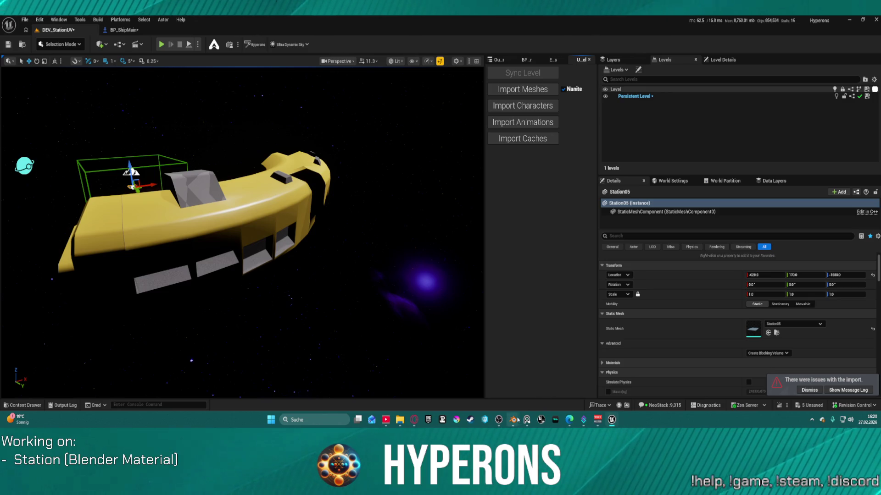
Launch a new Blender session from the Blender taskbar icon's jump list
mouse_move(517, 420)
left_click(495, 400)
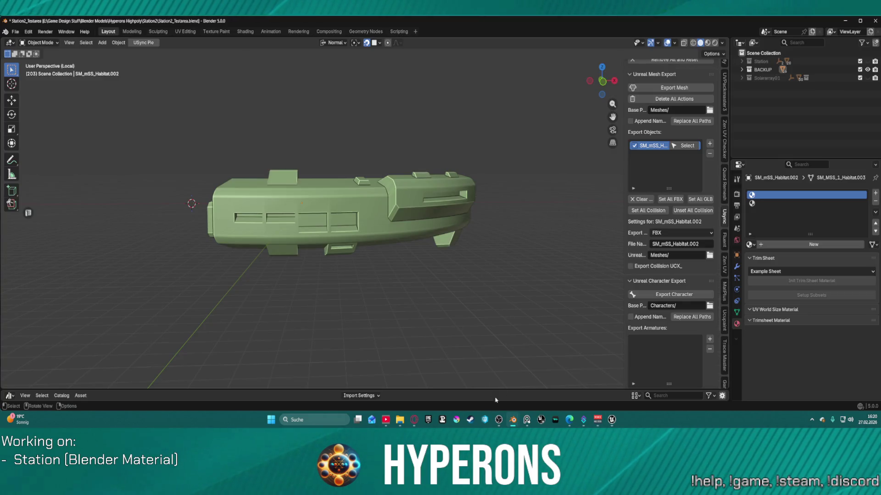
right_click(514, 420)
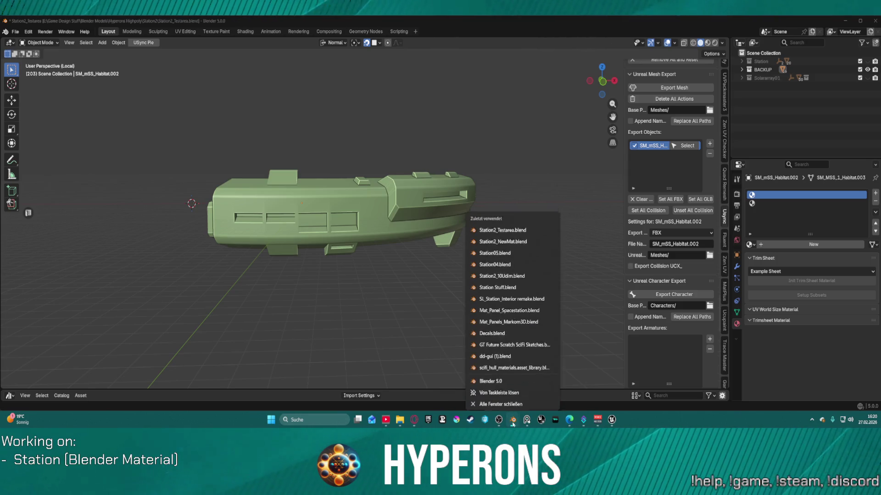
left_click(498, 381)
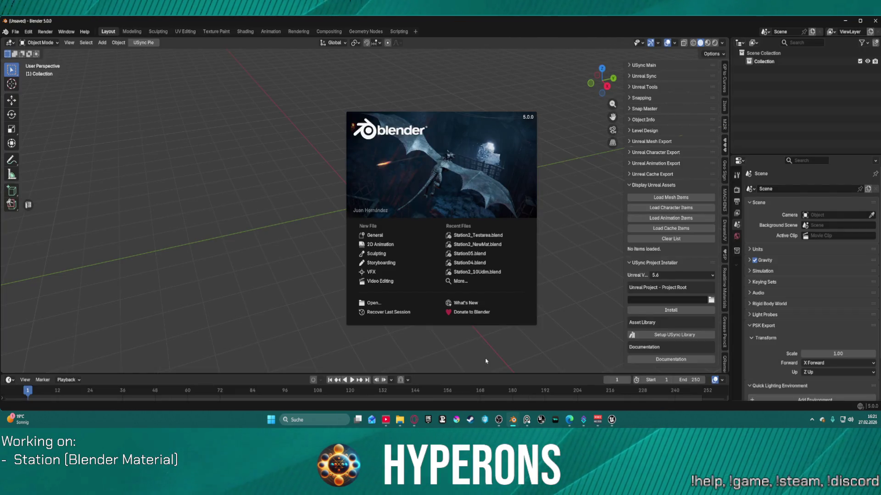
Start a General scene, add a cube, and set the Unreal project root folder in USync Main
left_click(380, 236)
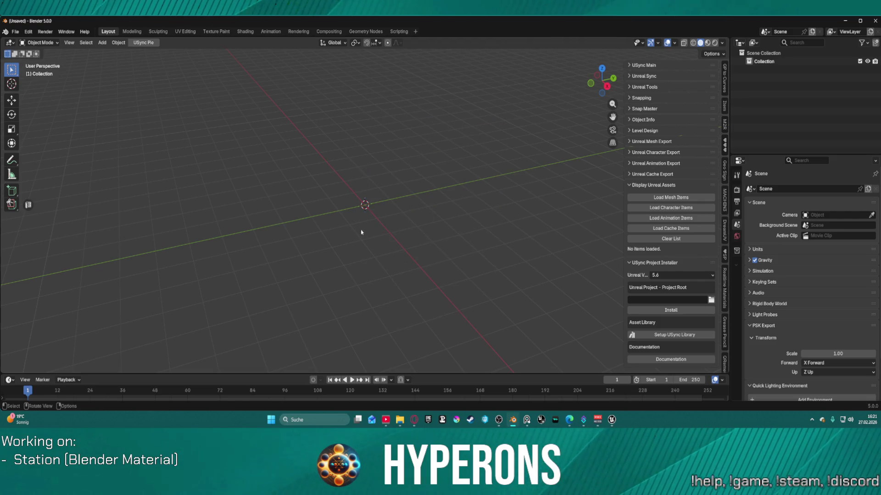
left_click(103, 44)
mouse_move(113, 52)
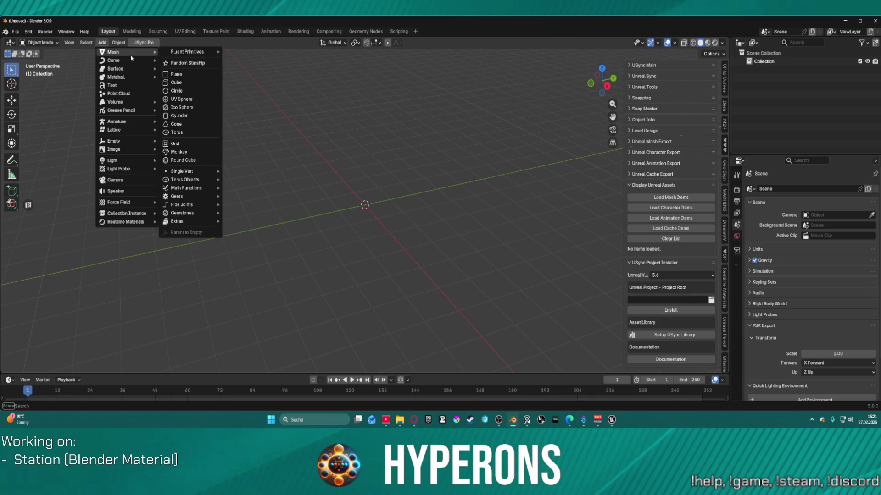
left_click(201, 82)
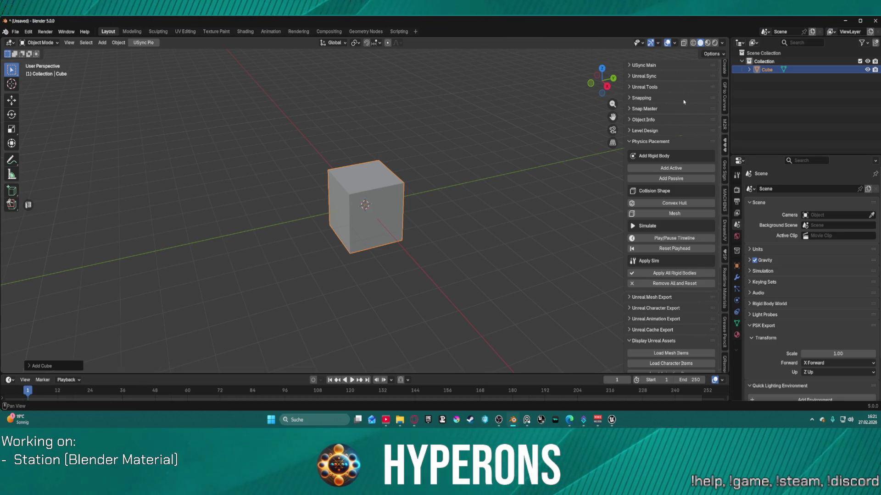
left_click(629, 66)
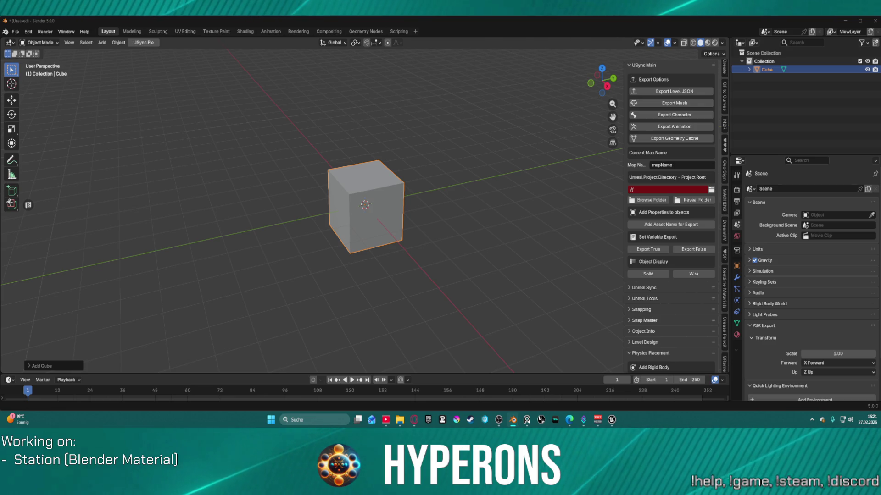
key("Return")
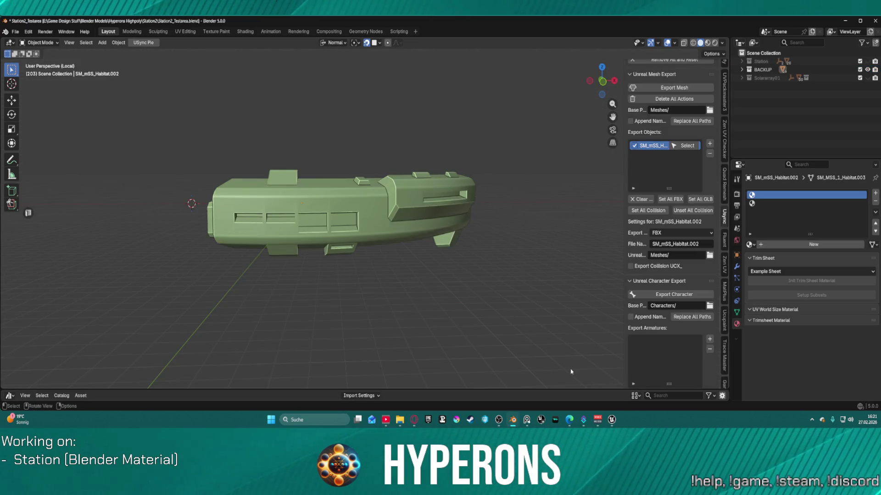
Close the Station2_Testarea.blend window and discard its unsaved changes
mouse_move(509, 420)
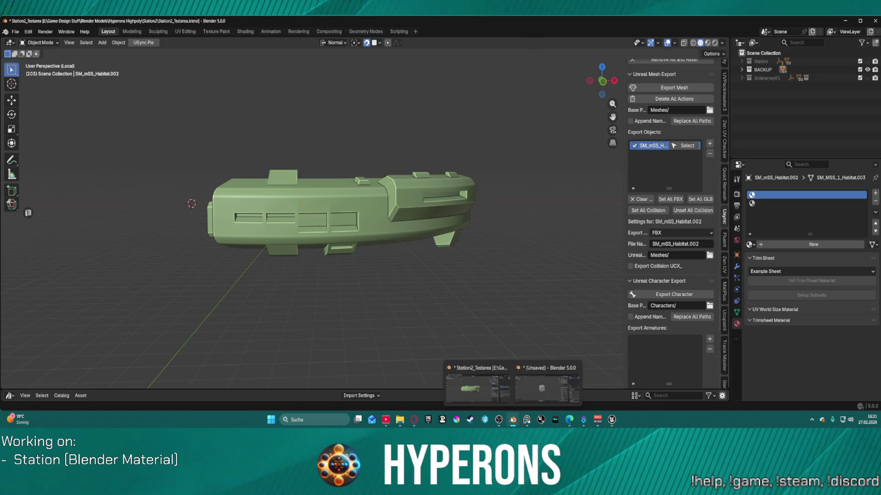
left_click(506, 367)
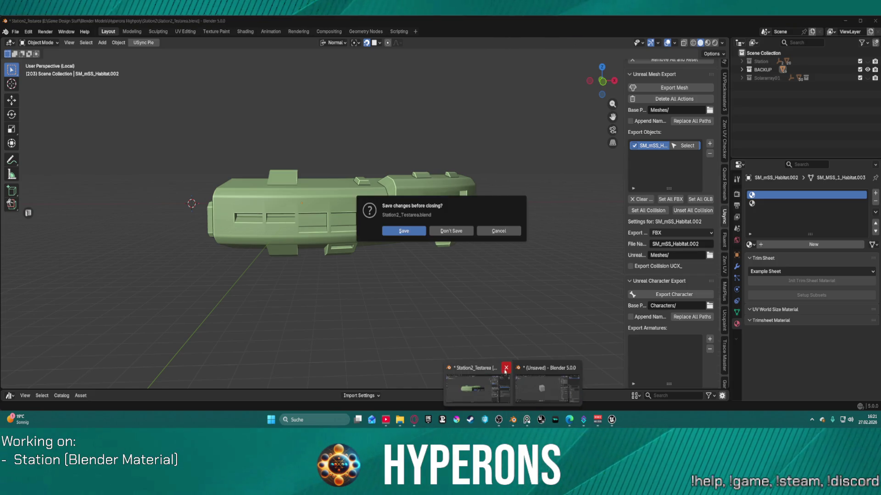
left_click(451, 231)
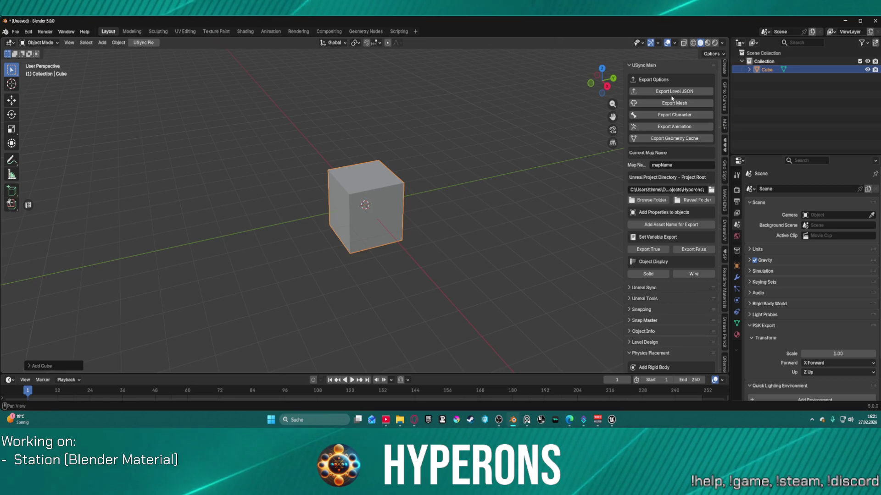
Add the cube to the Unreal Mesh Export objects list and export it as FBX under Meshes/
left_click(691, 103)
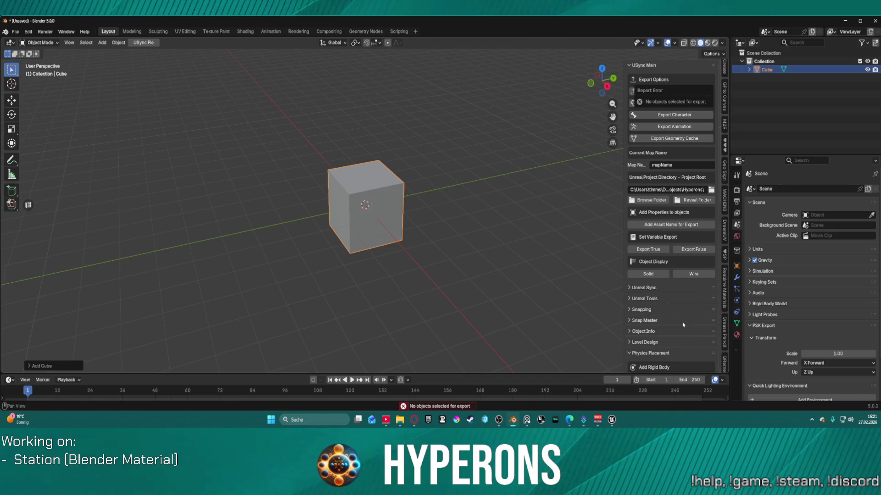
scroll(683, 325, "down", 15)
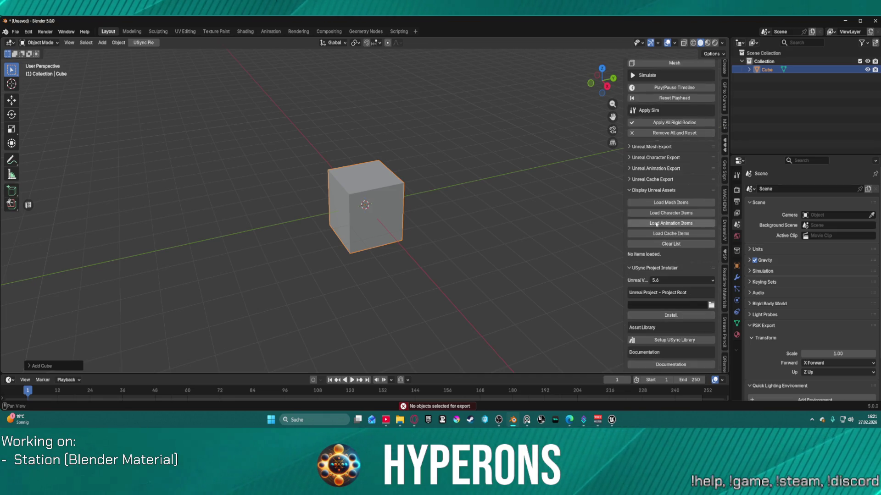
left_click(631, 146)
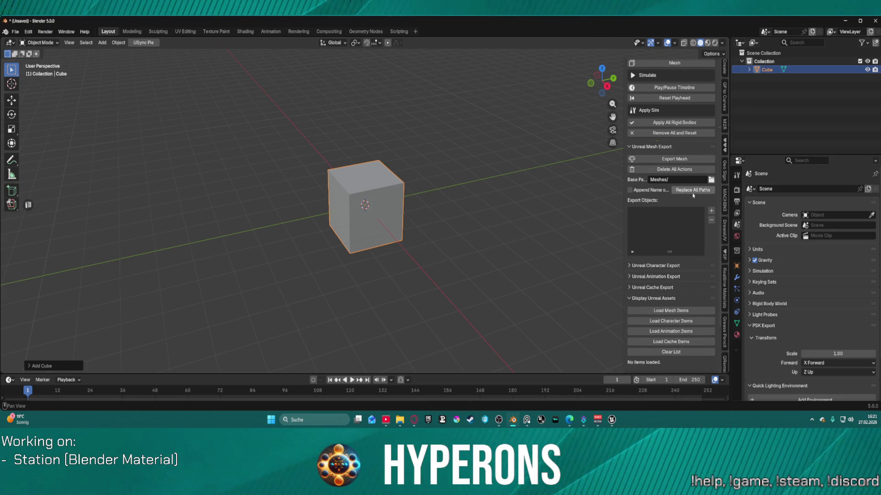
left_click(711, 211)
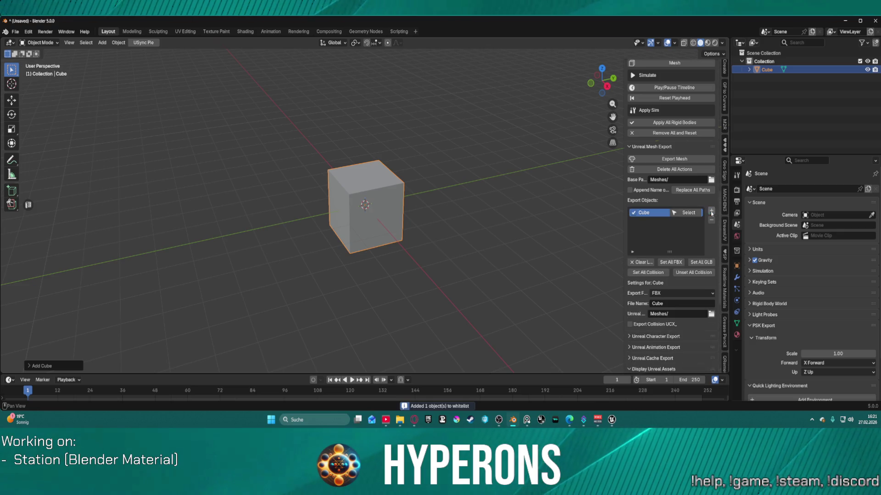
left_click(661, 159)
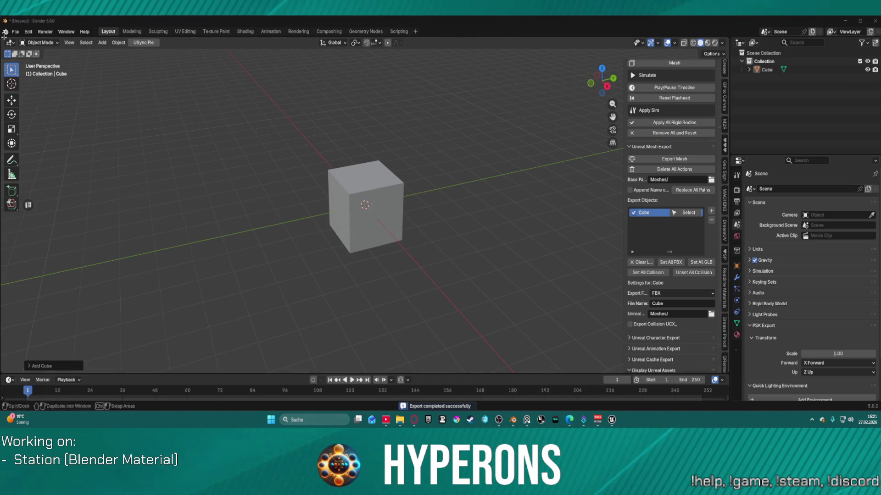
Return to the Unreal Editor and run USync Import Meshes twice to bring in the cube
mouse_move(611, 420)
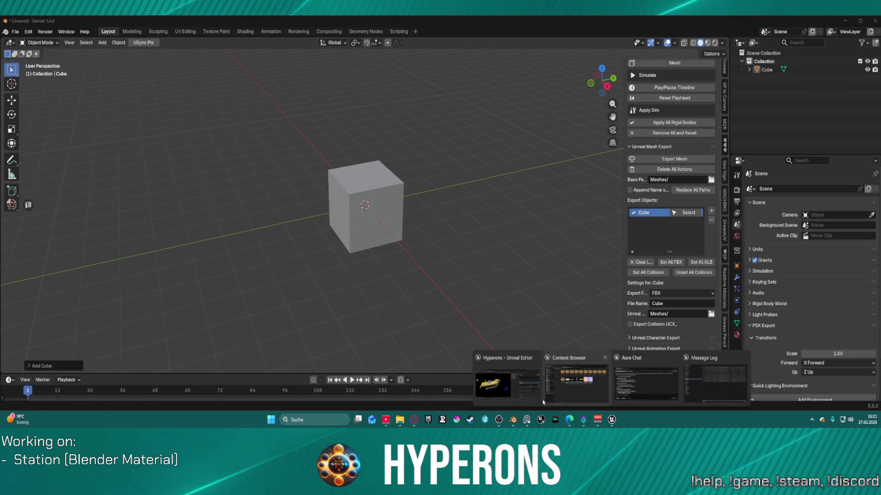
left_click(532, 380)
left_click(522, 92)
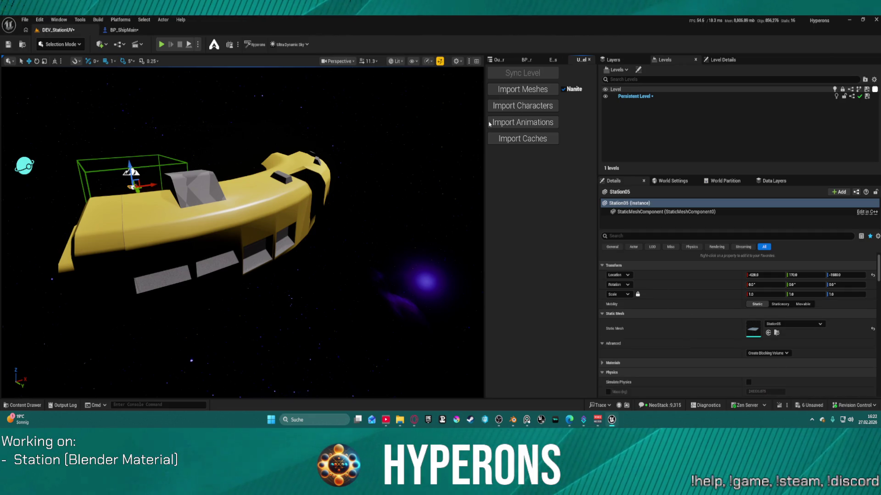
left_click(533, 92)
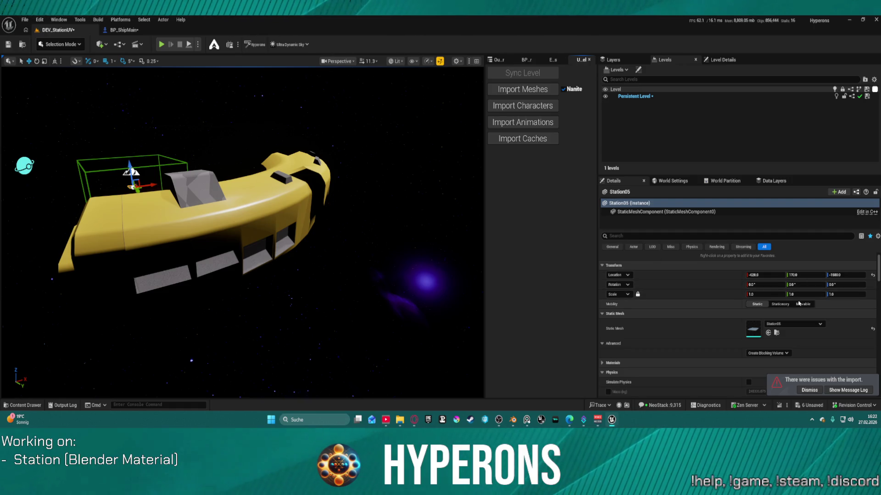
Dismiss the import-issues notification and close the editor to see the six unsaved assets
left_click(797, 391)
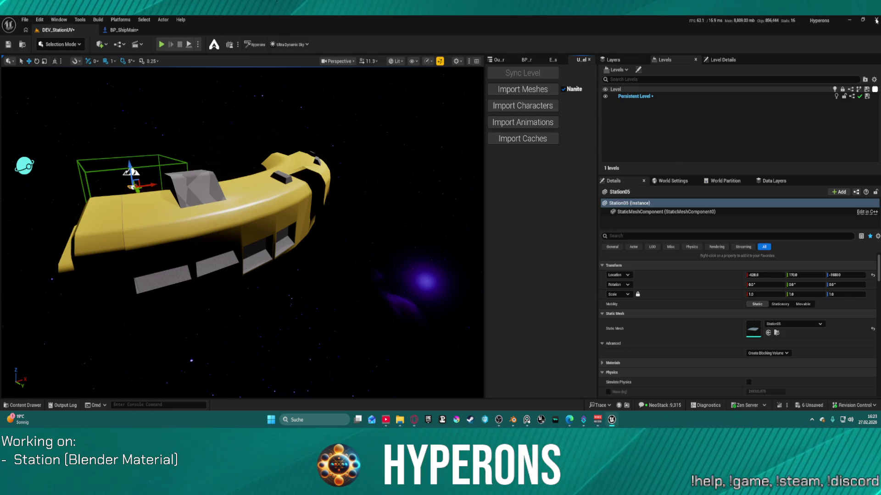
left_click(875, 20)
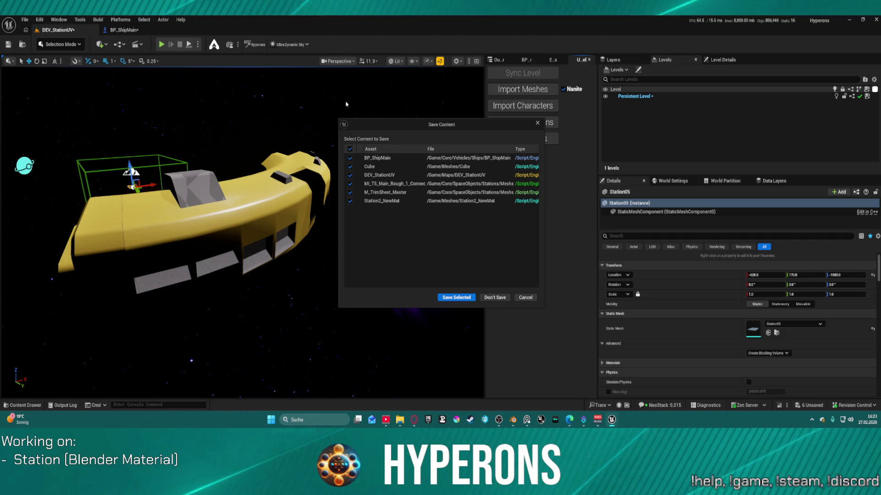
Save all unsaved assets except Cube, checking out MI_TS_Main_Rough_1 when prompted
left_click(350, 166)
left_click(446, 298)
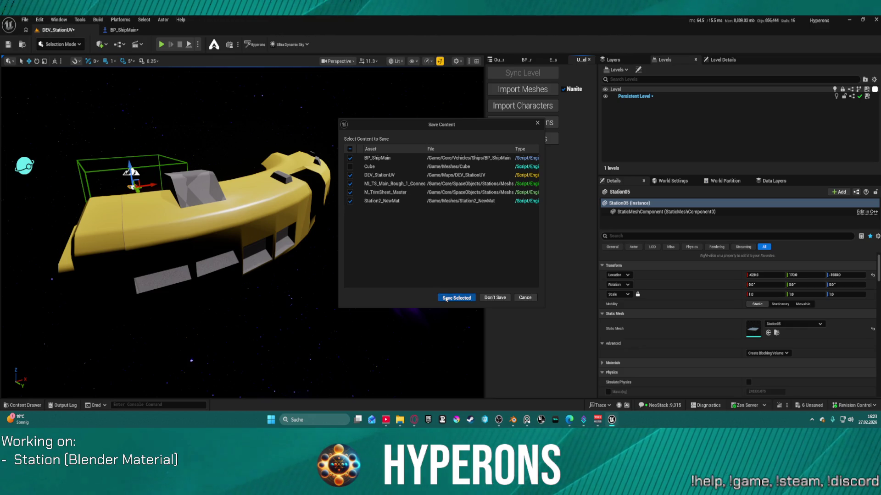
left_click(445, 296)
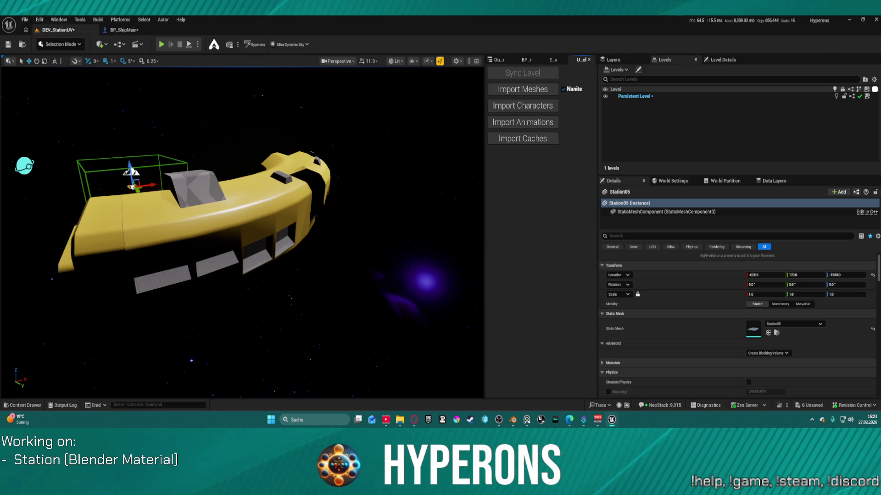
Alt+Tab back to the Blender window showing the exported cube scene
key("alt+Tab")
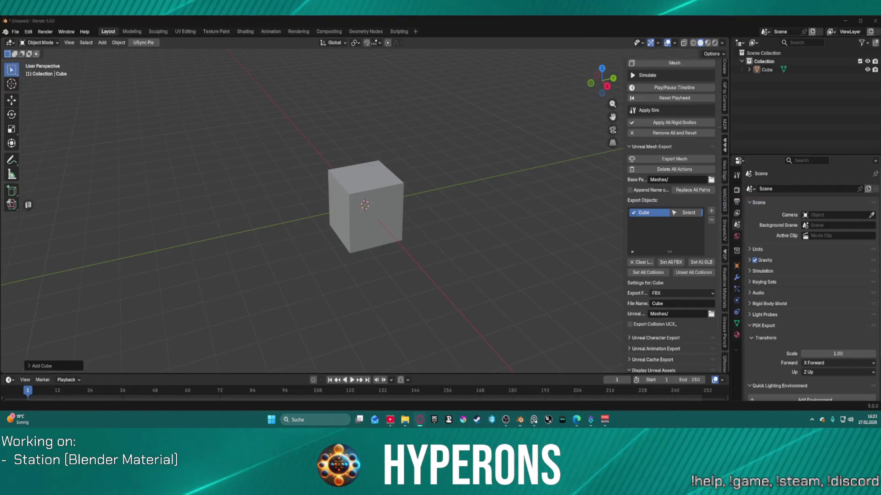